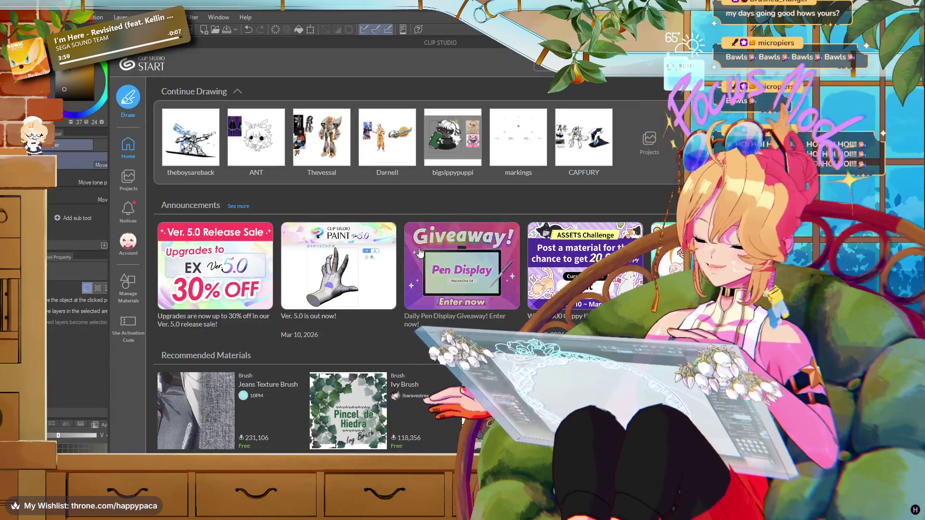
# Switch between the Metalgear canvas, the robot reference folder and the START screen
pyautogui.click(638, 155)
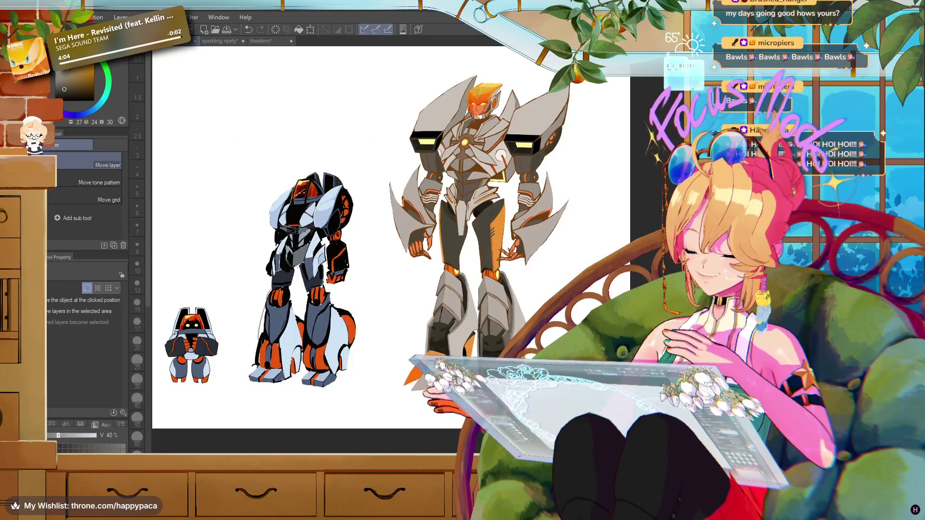
pyautogui.hotkey('alt', 'Tab')
pyautogui.hotkey('alt', 'Tab')
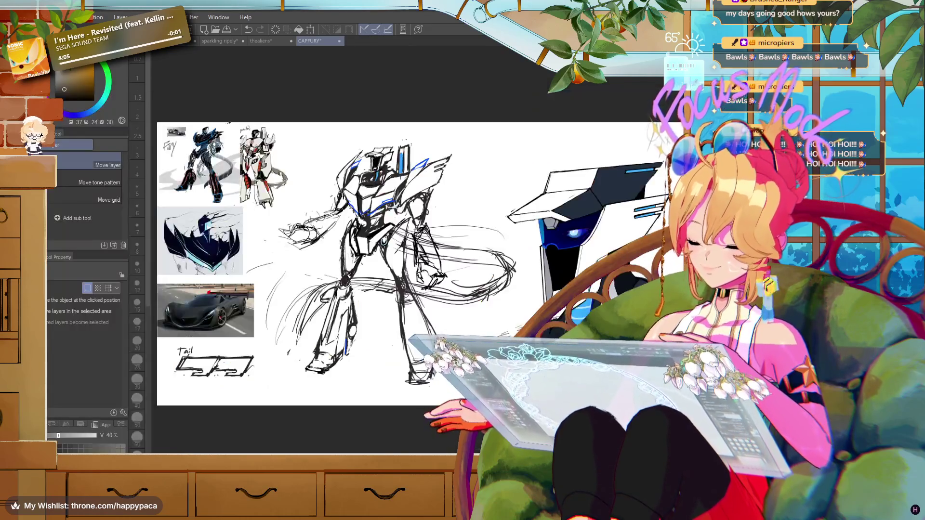
pyautogui.hotkey('alt', 'Tab')
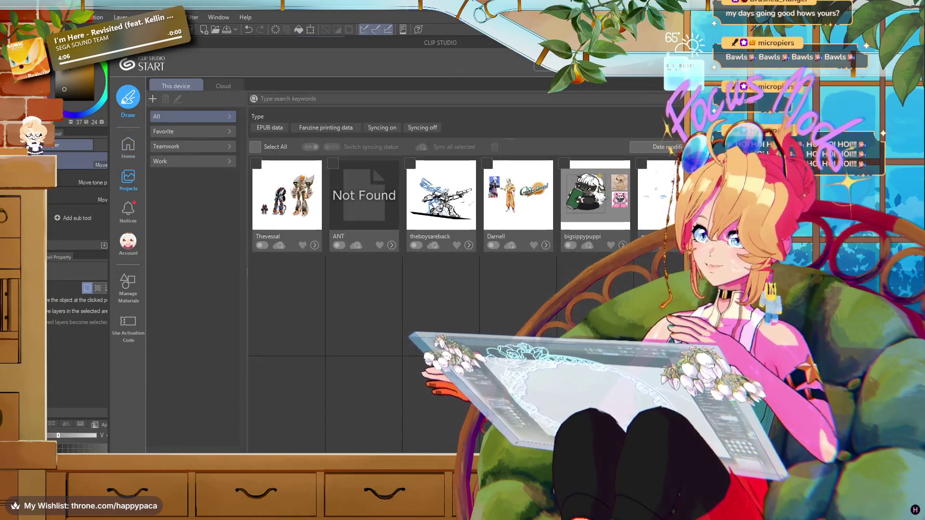
pyautogui.hotkey('alt', 'Tab')
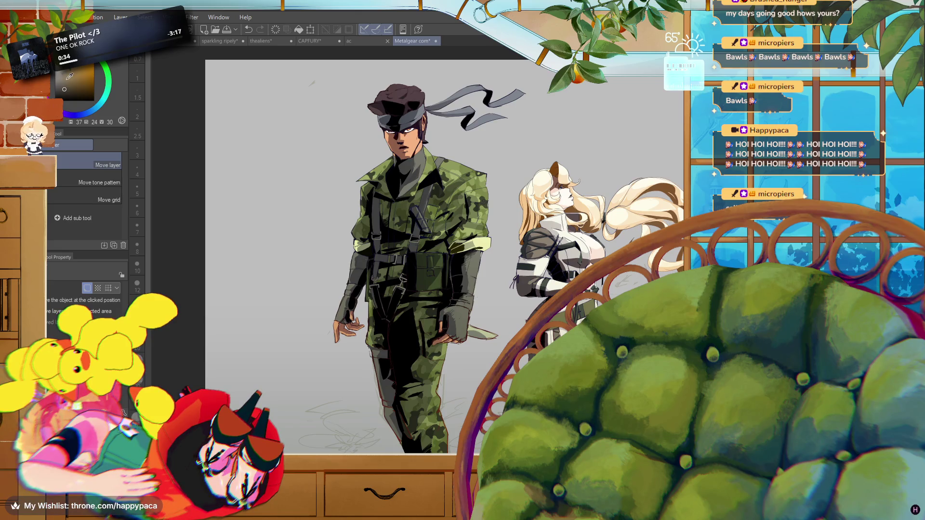
# Pick a pale blue-grey drawing colour from the colour wheel
pyautogui.click(55, 78)
pyautogui.click(94, 110)
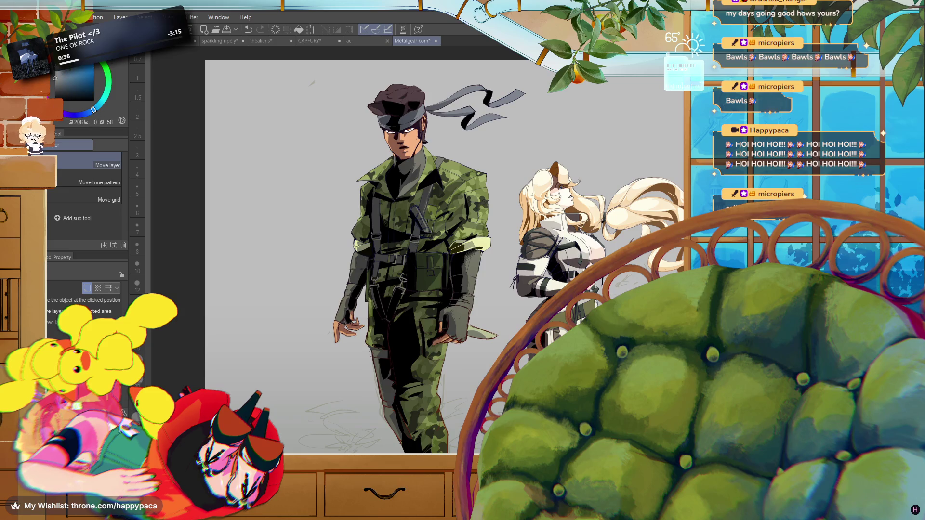
pyautogui.click(62, 76)
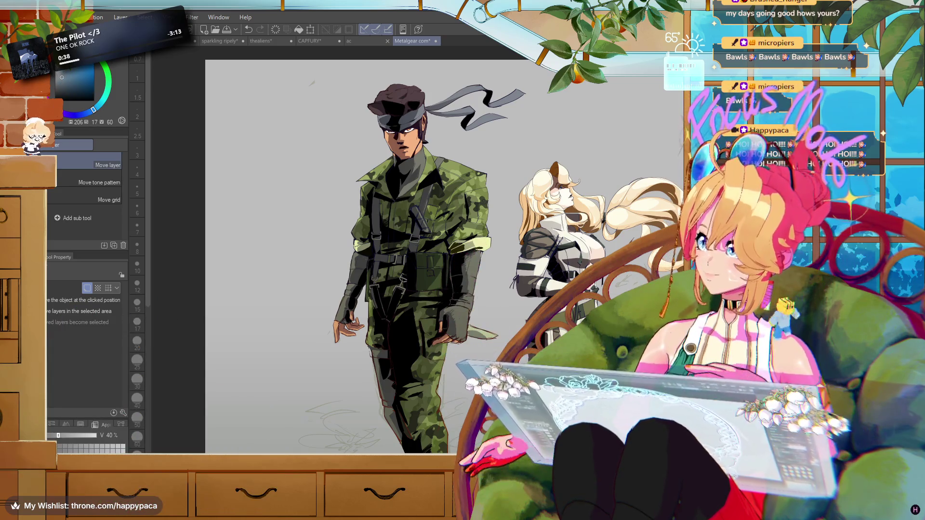
# Zoom in on the soldier's camouflage trousers and choose the Lasso selection tool
pyautogui.moveTo(464, 487); pyautogui.dragTo(428, 407)
pyautogui.scroll(2, 429, 408)
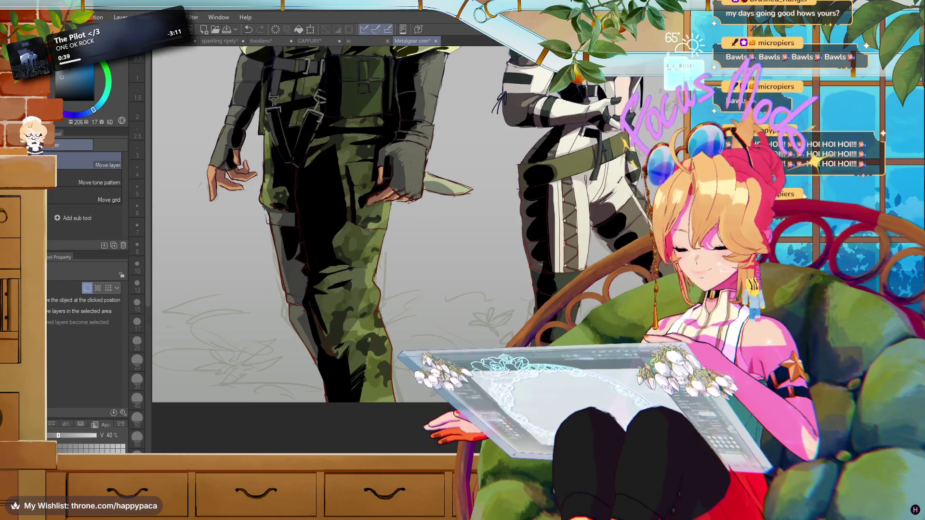
pyautogui.scroll(1, 425, 380)
pyautogui.scroll(1, 426, 379)
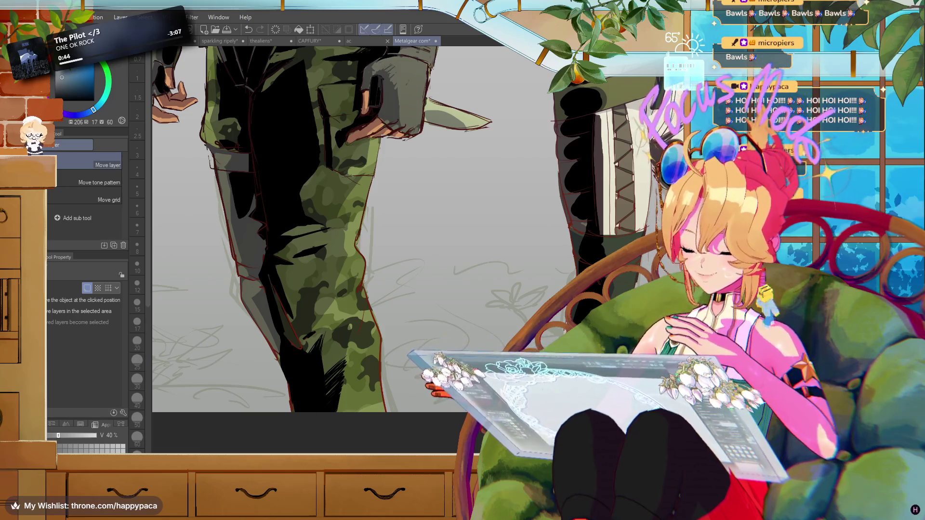
pyautogui.moveTo(325, 511)
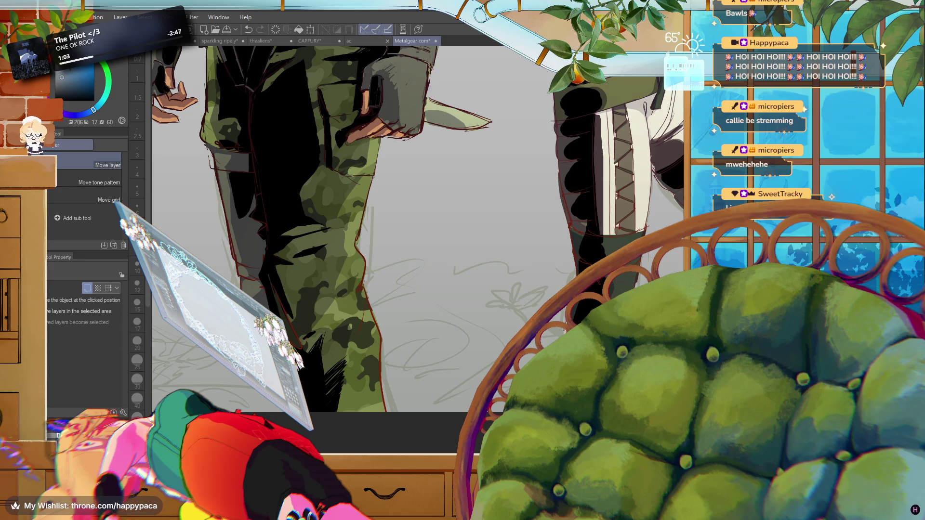
pyautogui.press('m')
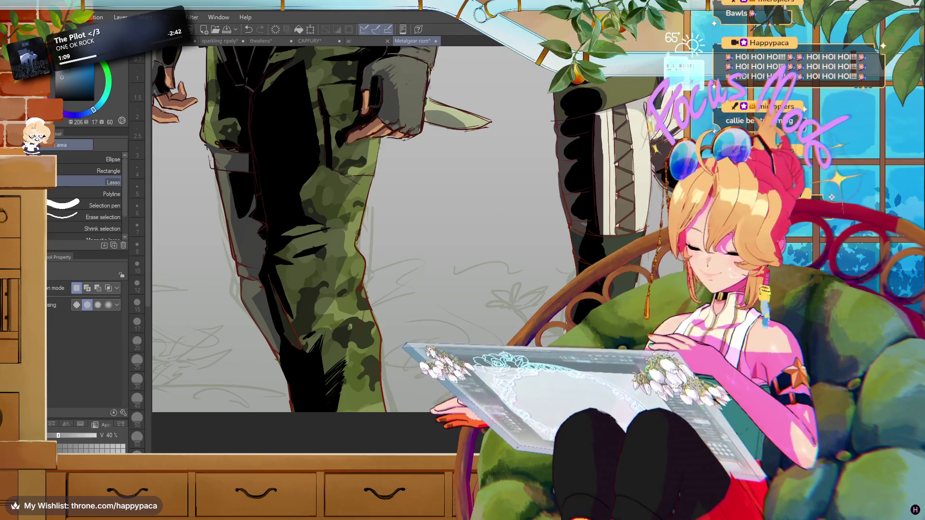
# Select all, then zoom out until the soldier and the blonde woman are fully visible
pyautogui.hotkey('ctrl', 'a')
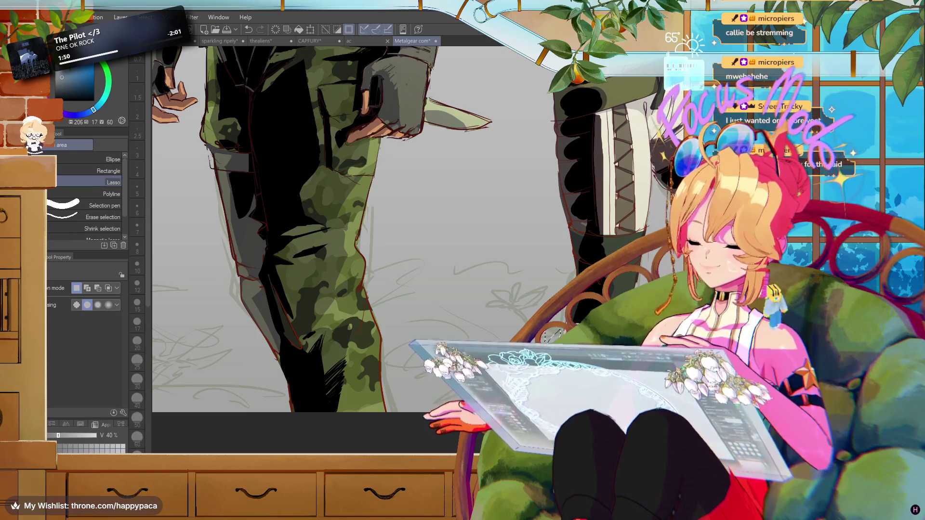
pyautogui.scroll(-2, 551, 336)
pyautogui.scroll(-2, 560, 331)
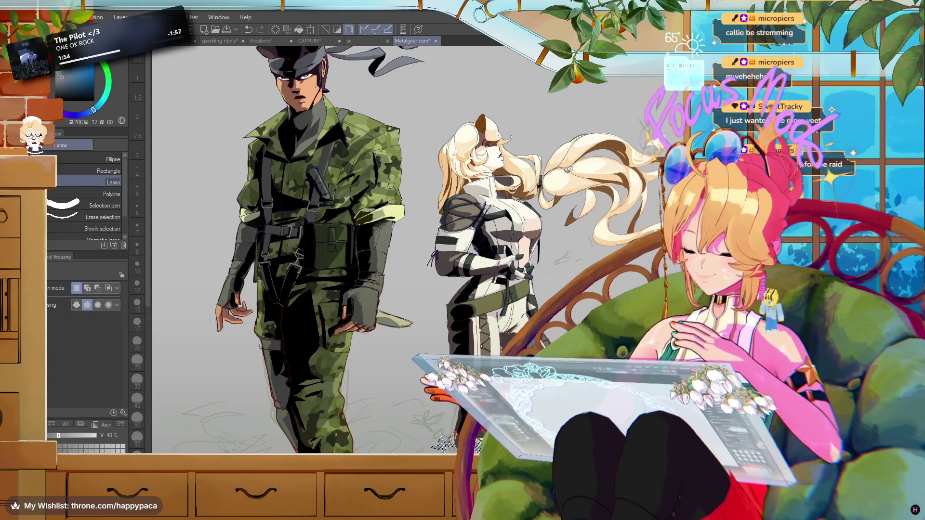
# Set up a white G-pen with stabilization 1 at brush size 25
pyautogui.press('x')
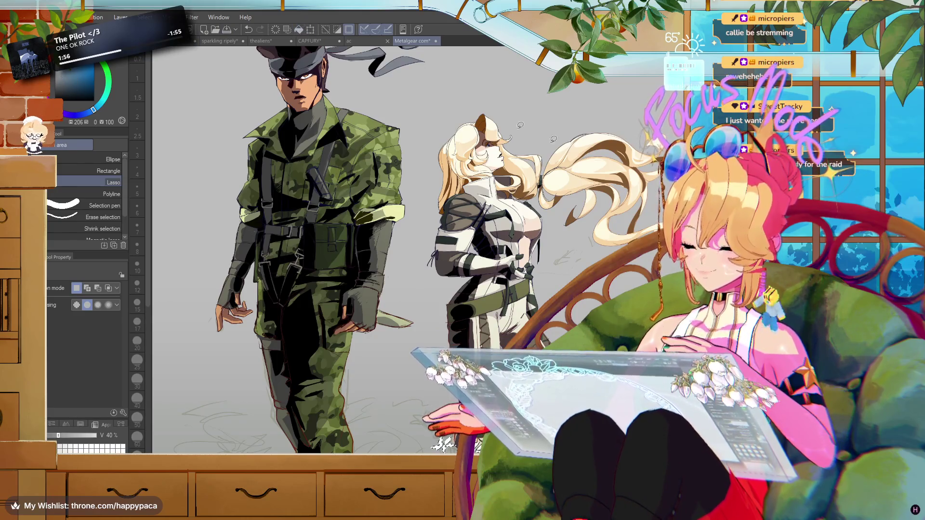
pyautogui.scroll(3, 388, 250)
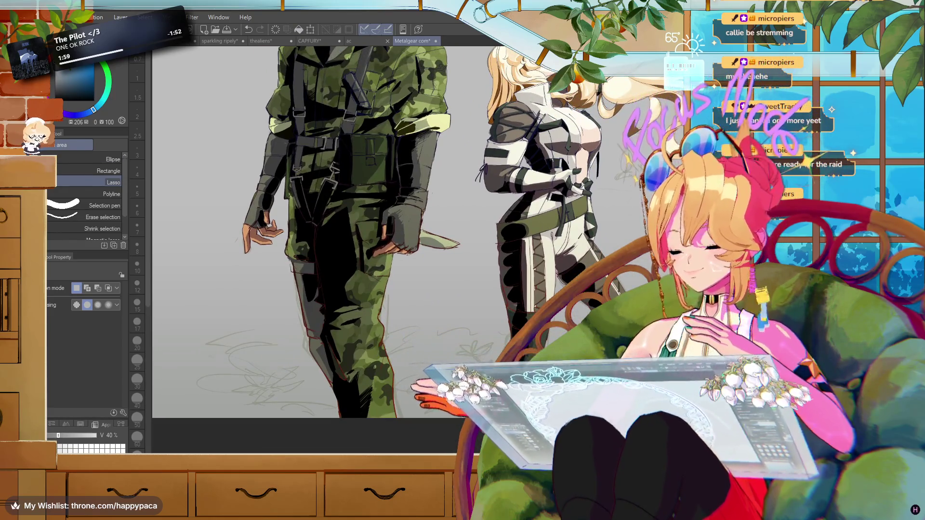
pyautogui.press('p')
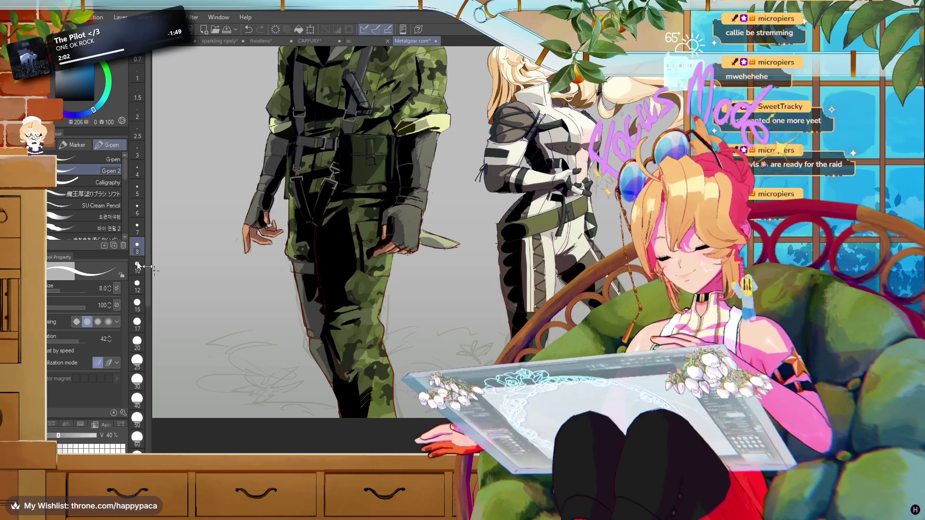
pyautogui.click(137, 322)
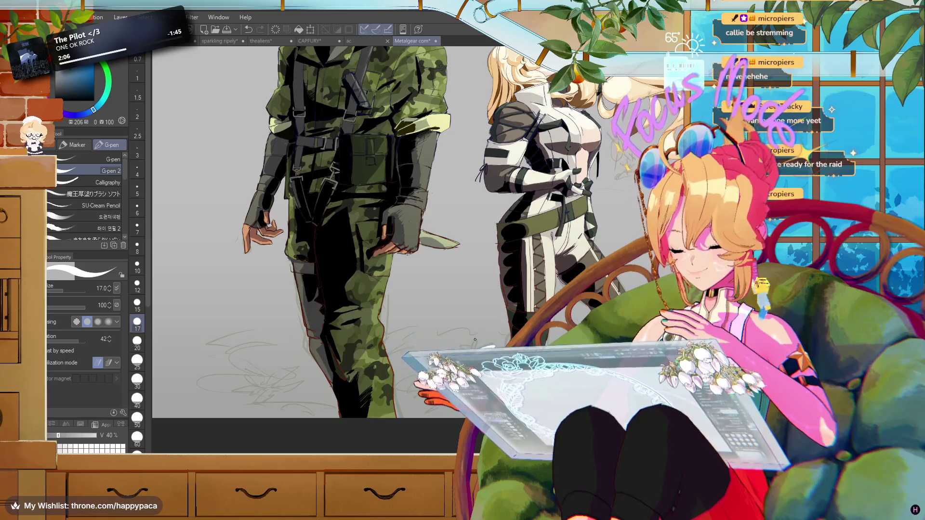
pyautogui.press('p')
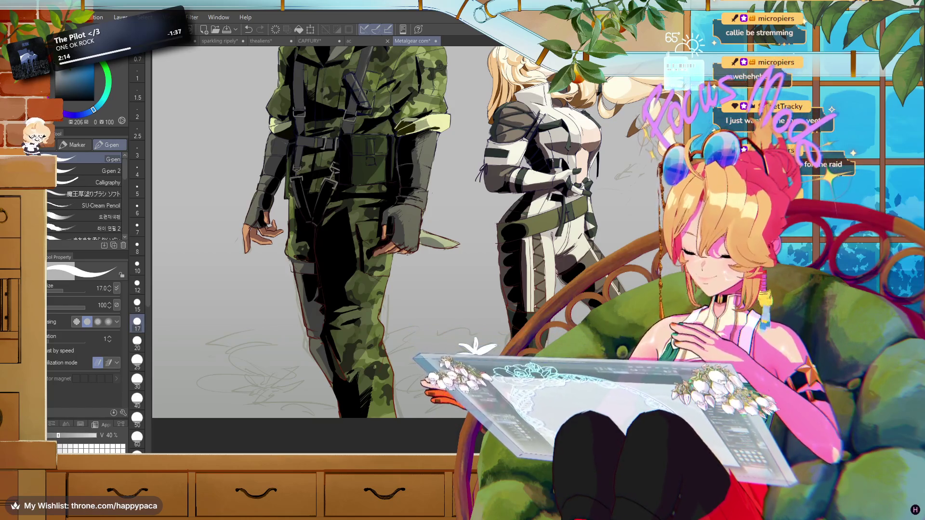
pyautogui.click(138, 360)
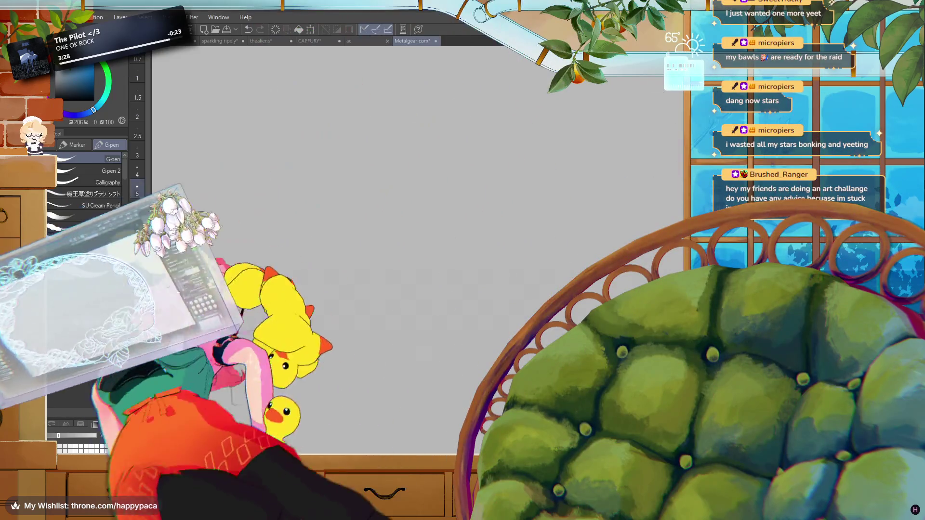
# Dab and undo a white test mark, zoom out, then switch to the eraser
pyautogui.click(555, 263)
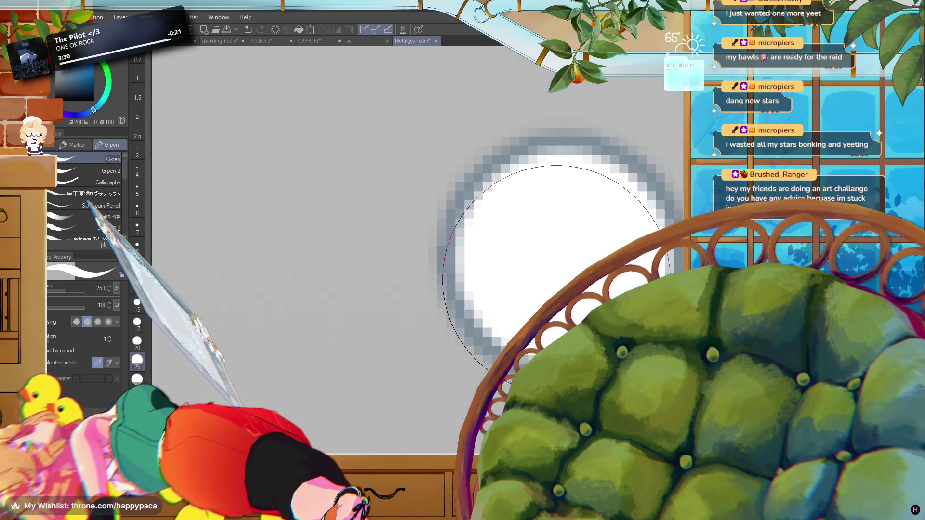
pyautogui.hotkey('ctrl', 'z')
pyautogui.scroll(3, 414, 241)
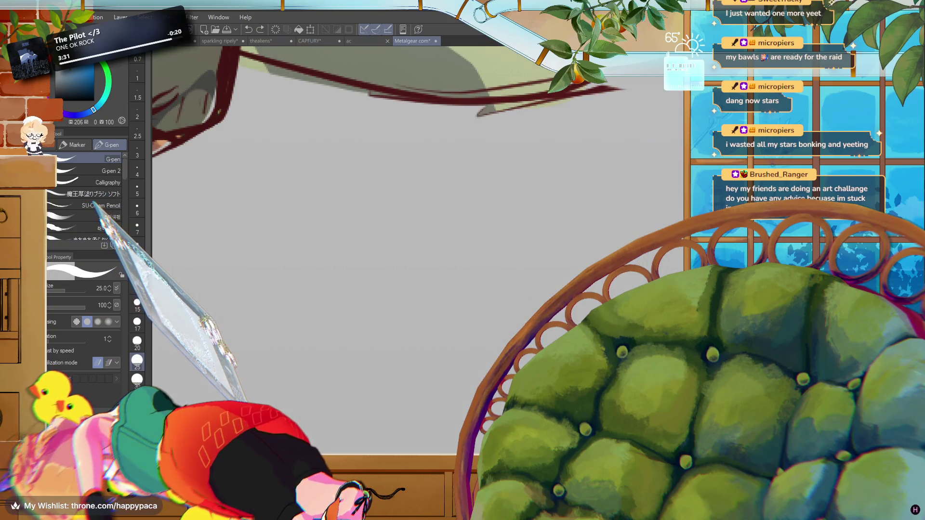
pyautogui.scroll(-5, 551, 216)
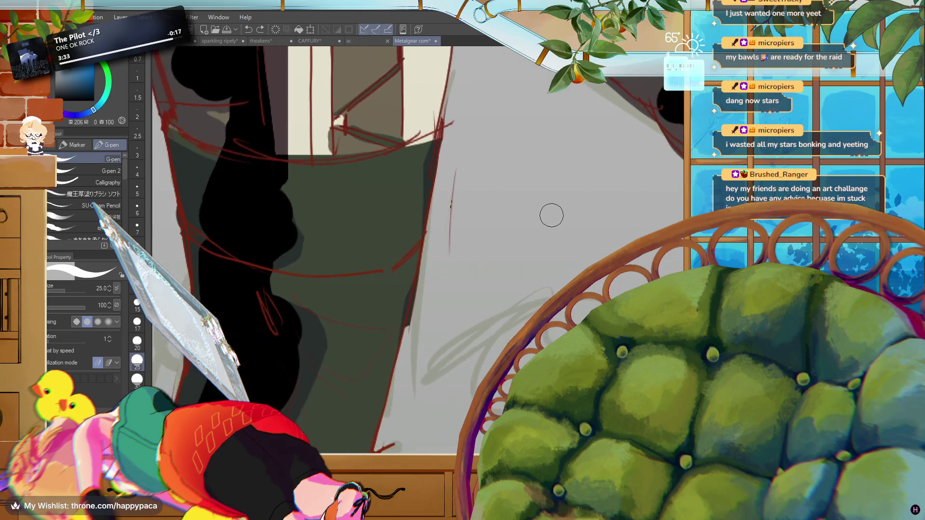
pyautogui.scroll(-5, 551, 216)
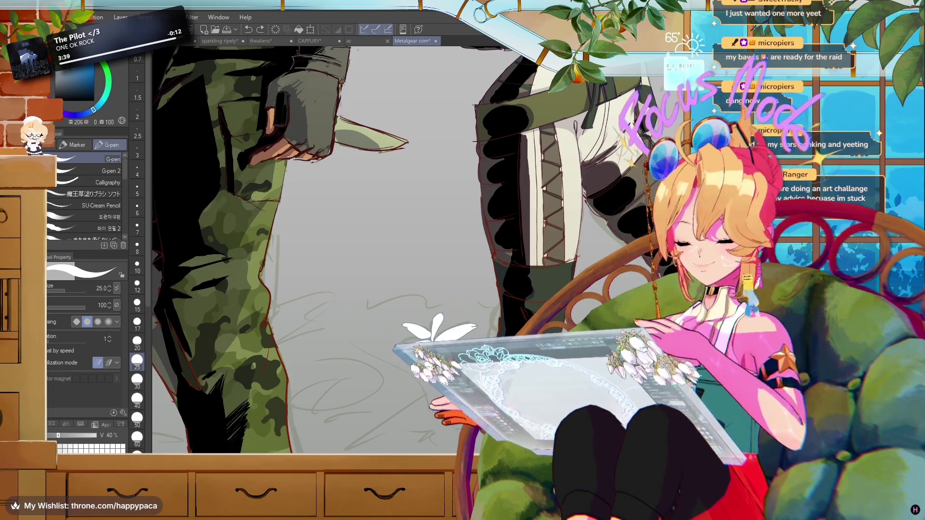
pyautogui.press('e')
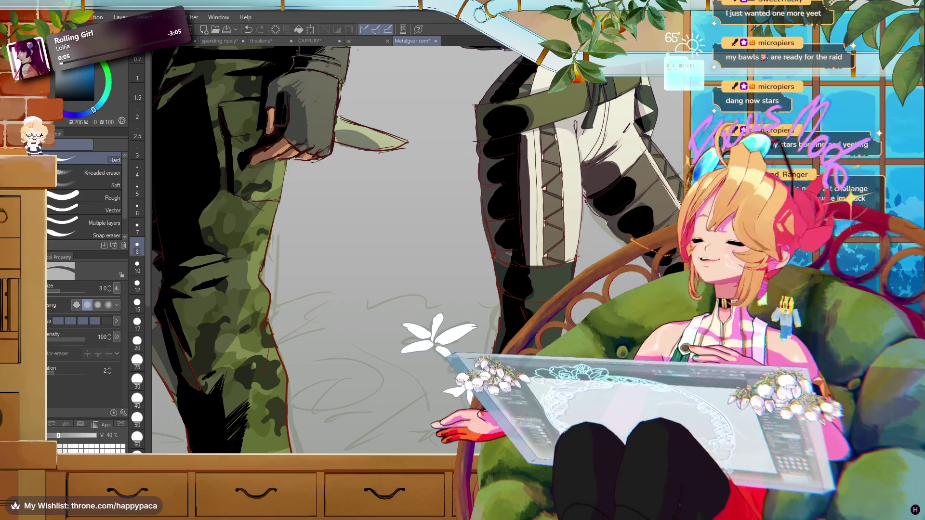
# Clear the selection, lasso around the white flower, and return to the G-pen
pyautogui.press('m')
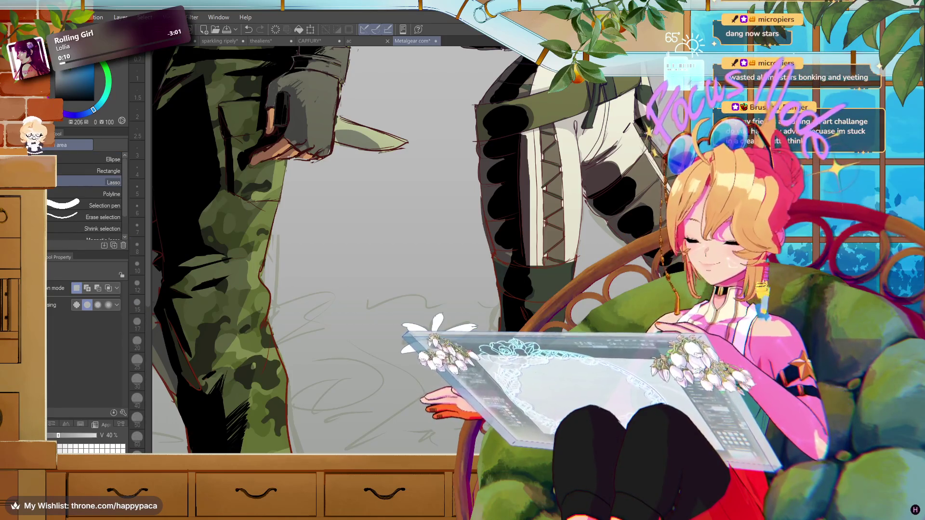
pyautogui.hotkey('ctrl', 'a')
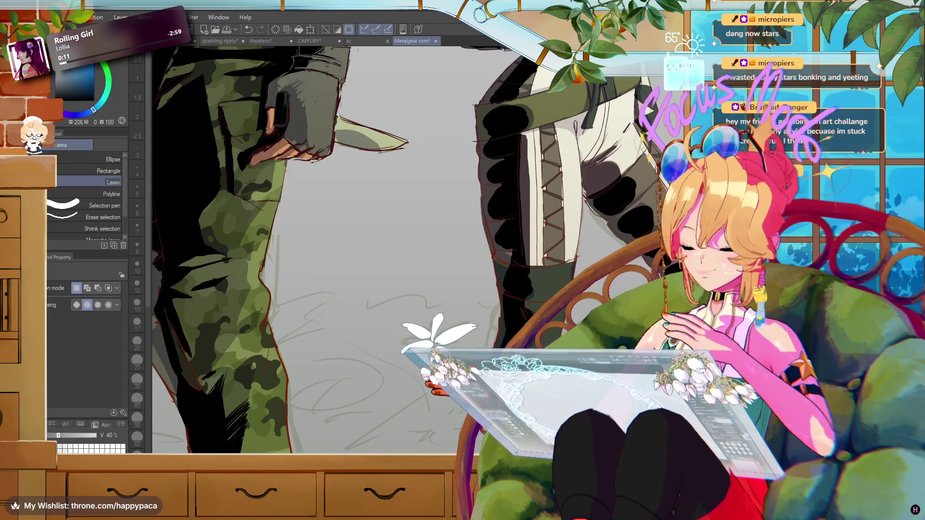
pyautogui.hotkey('ctrl', 'd')
pyautogui.moveTo(431, 323)
pyautogui.mouseDown()
pyautogui.moveTo(430, 339)
pyautogui.moveTo(429, 315)
pyautogui.mouseUp()
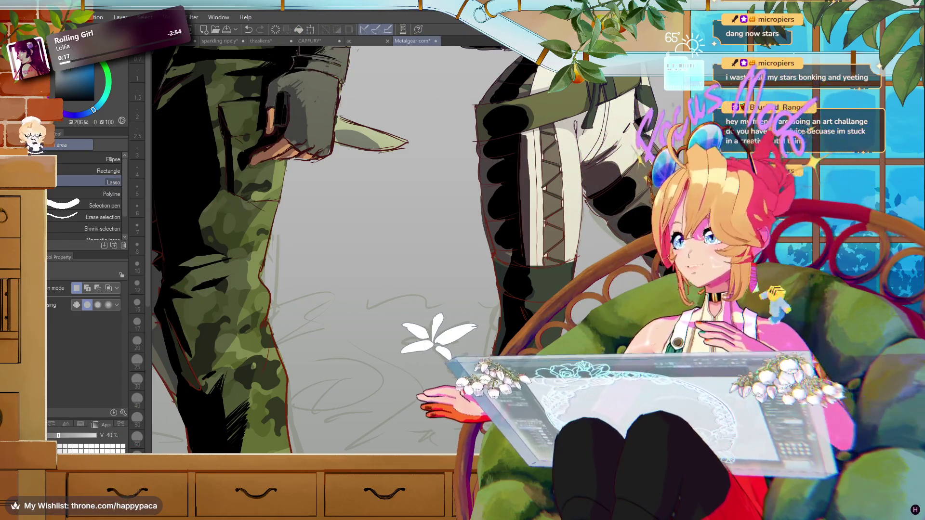
pyautogui.press('p')
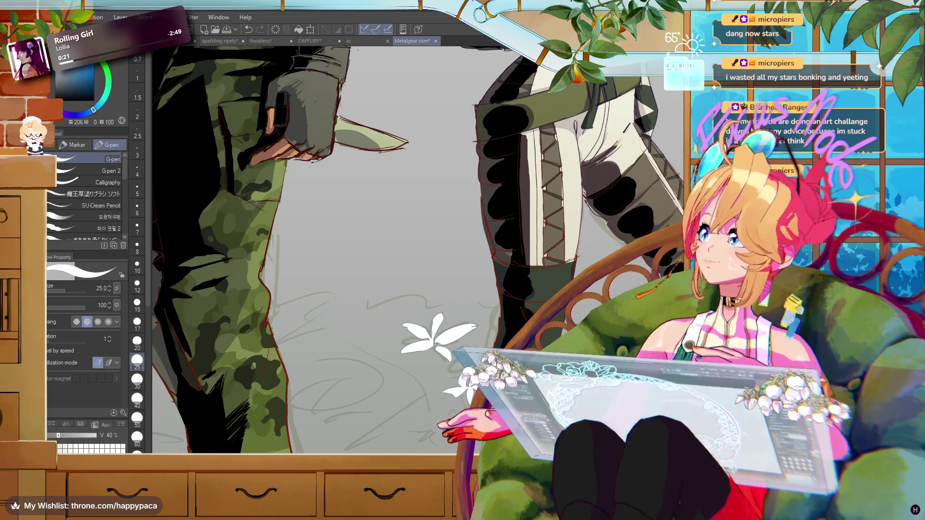
# At pen size 15, paint and touch up small white flowers around the woman's boots
pyautogui.click(137, 304)
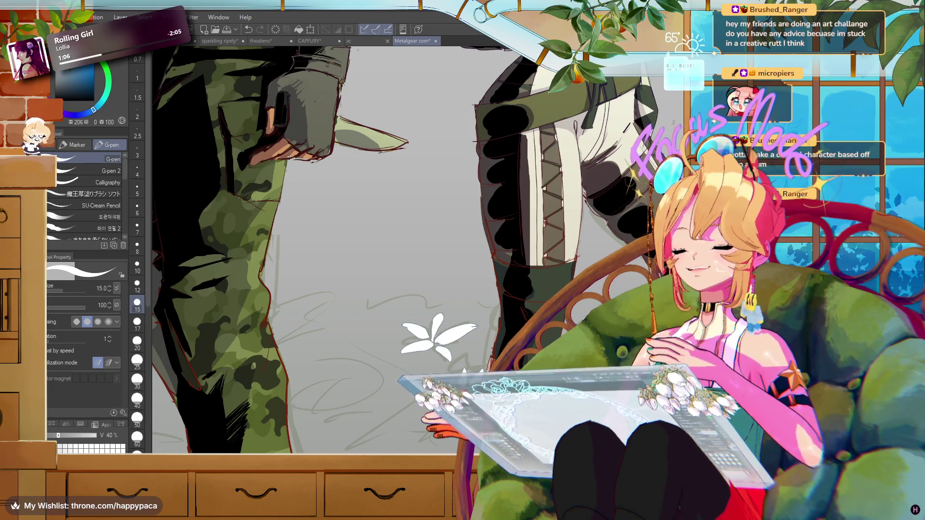
pyautogui.press('e')
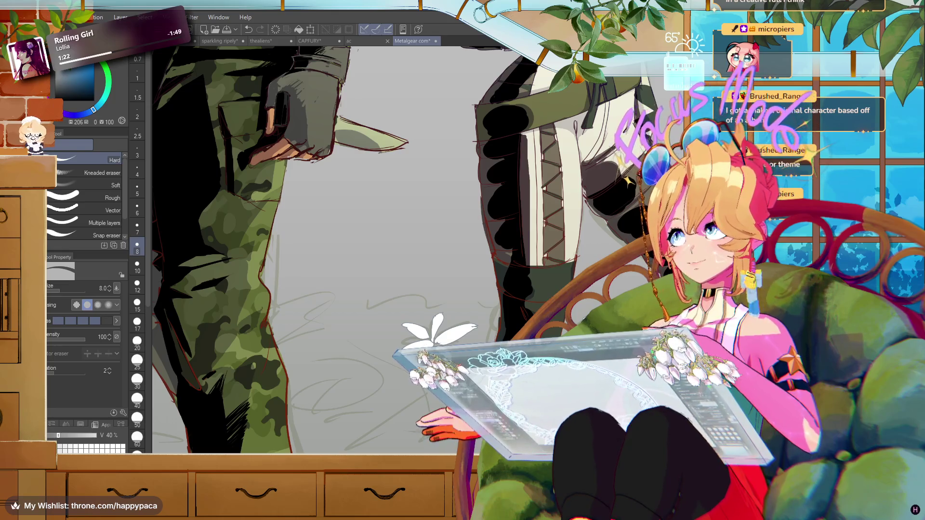
pyautogui.press('p')
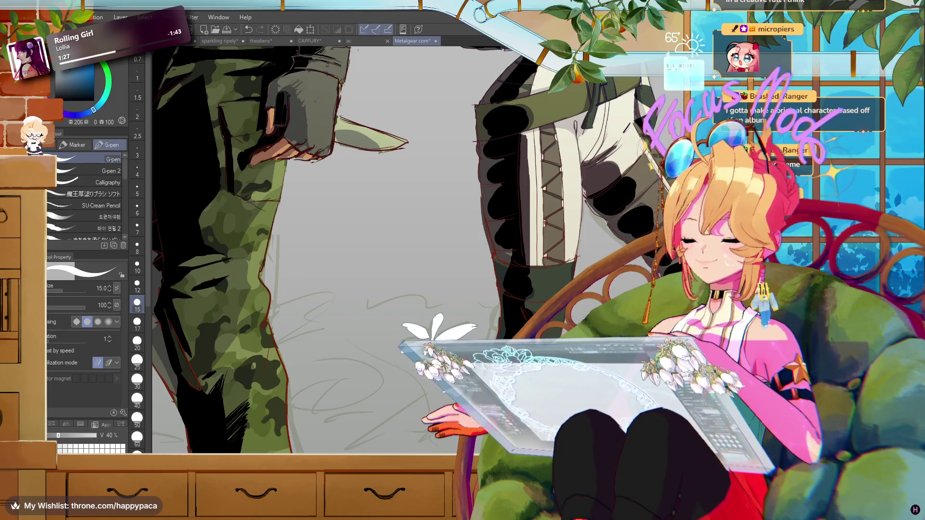
pyautogui.hscroll(5, 386, 251)
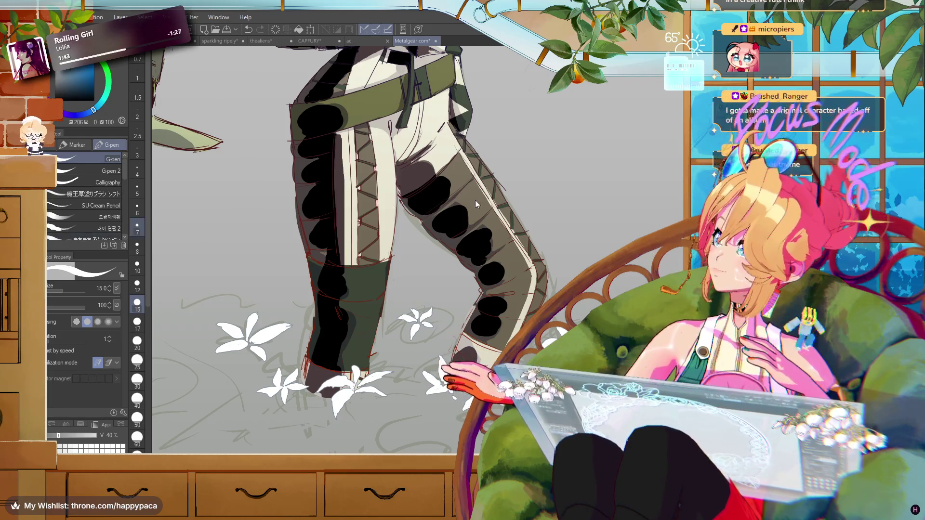
pyautogui.scroll(-5, 476, 204)
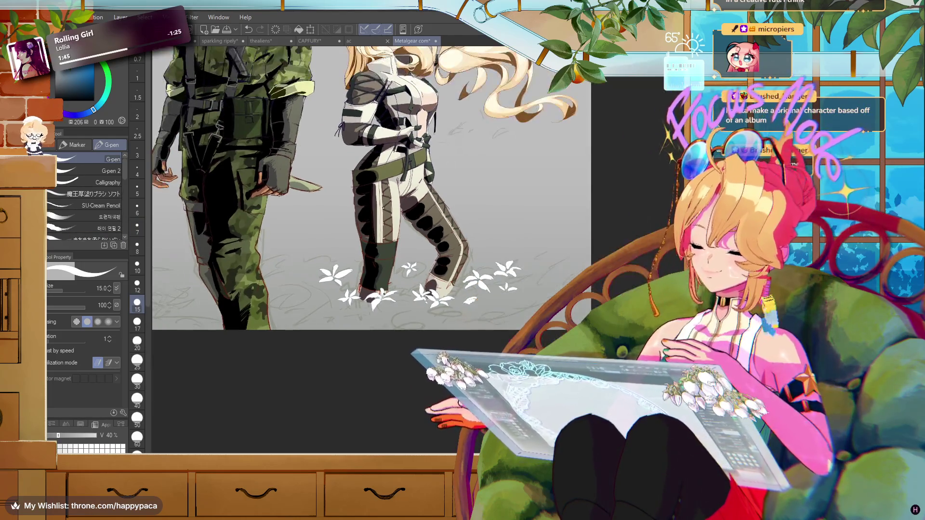
pyautogui.scroll(2, 370, 203)
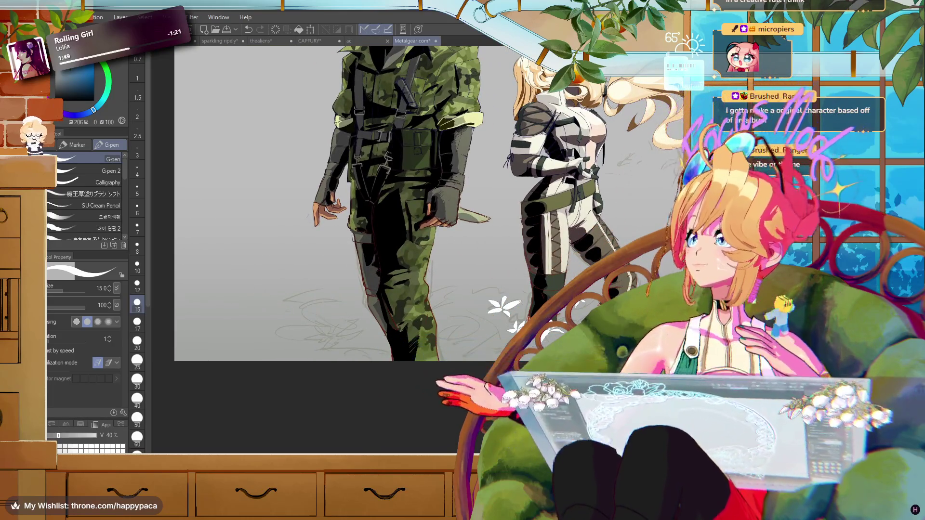
pyautogui.hscroll(5, 371, 203)
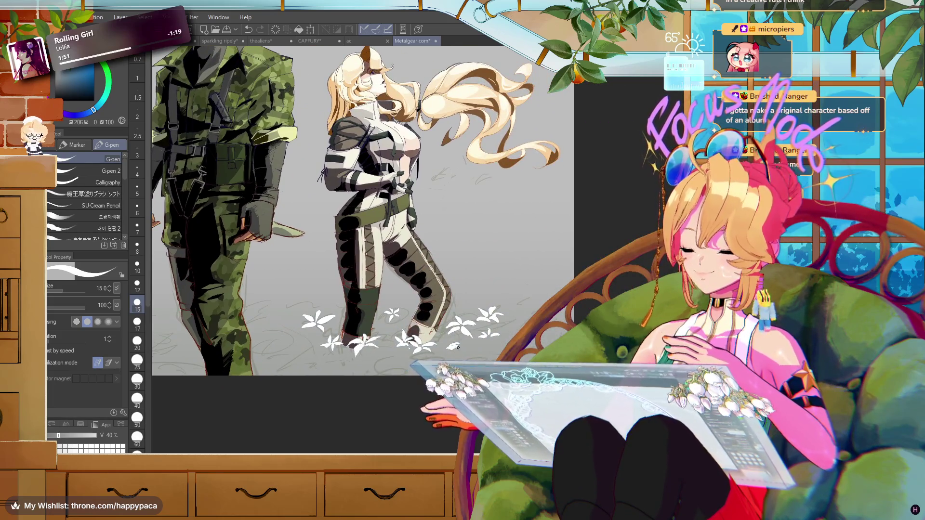
# Draw another small white flower beside the woman's right foot
pyautogui.press('m')
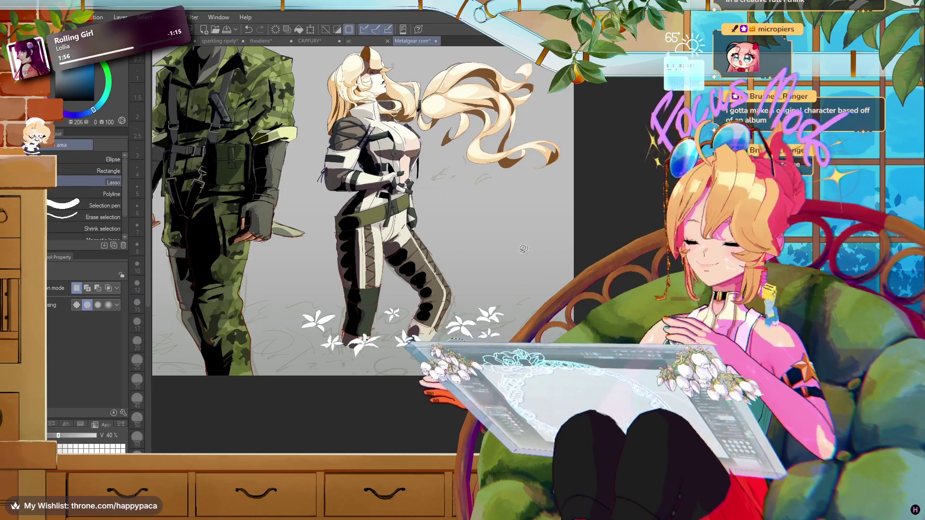
pyautogui.press('p')
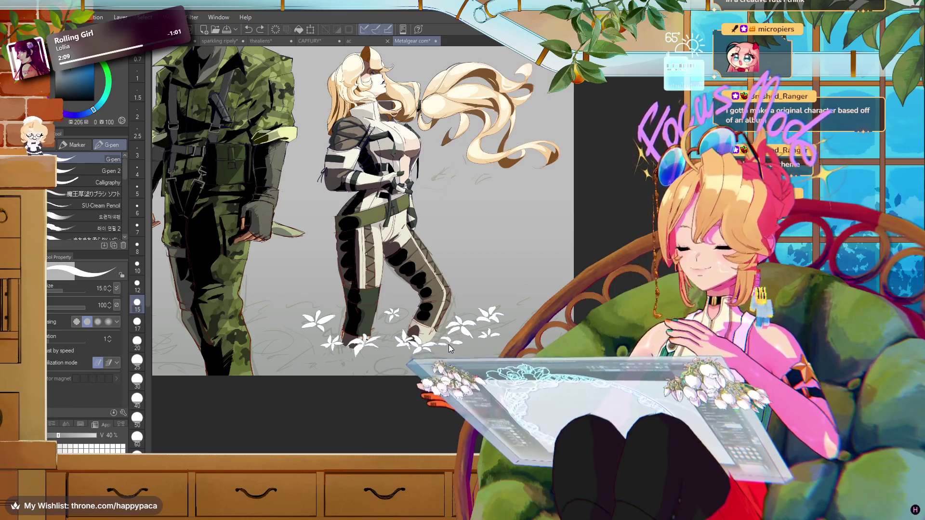
pyautogui.moveTo(438, 343); pyautogui.dragTo(451, 342)
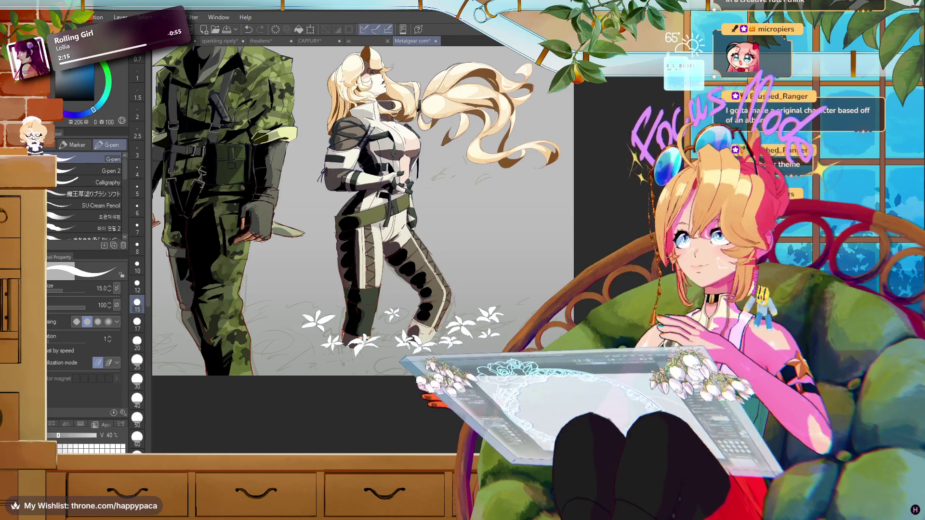
pyautogui.scroll(2, 501, 325)
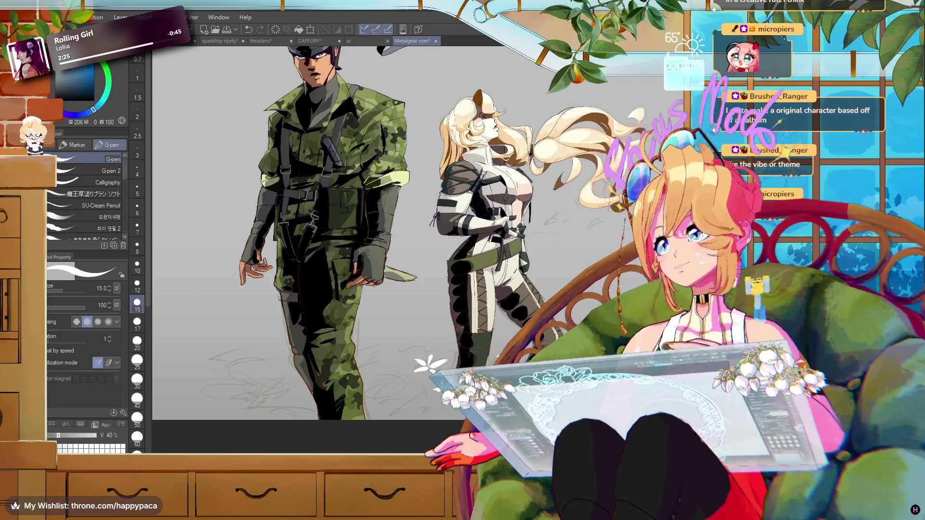
pyautogui.press('m')
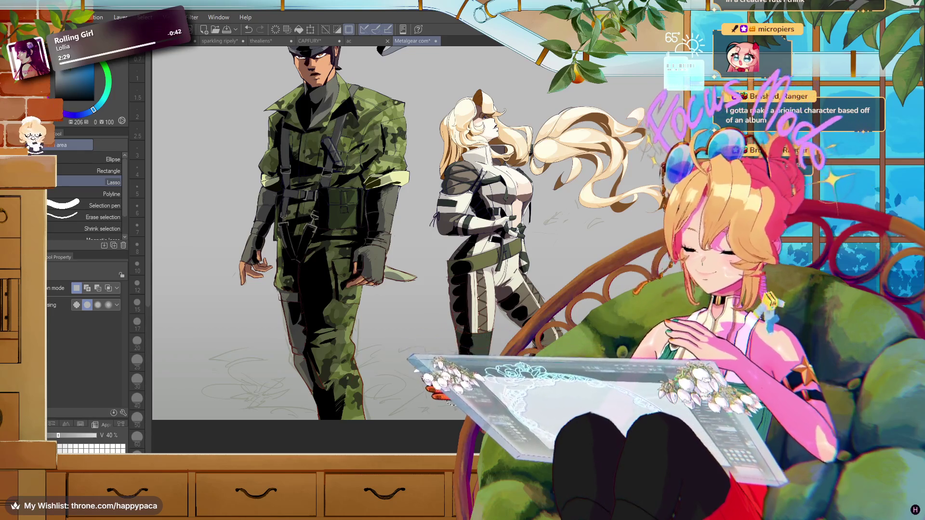
pyautogui.hotkey('ctrl', 'd')
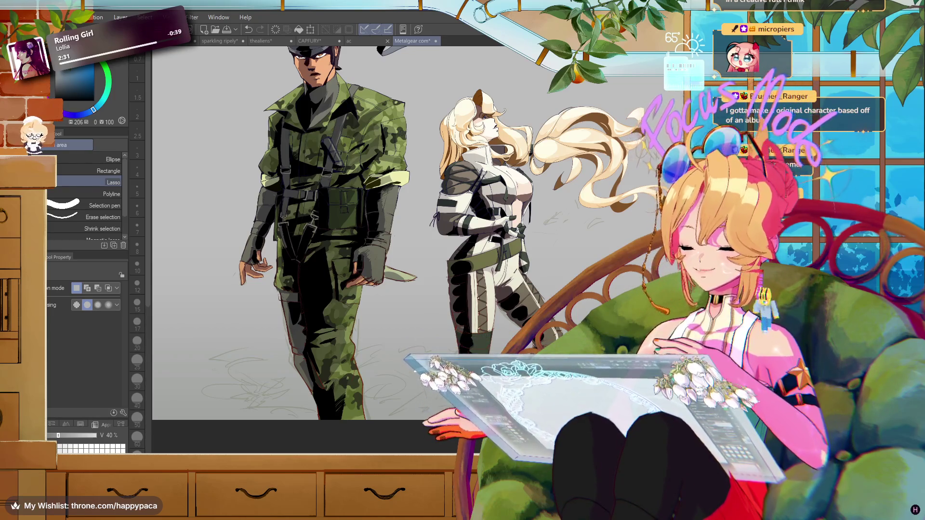
pyautogui.hotkey('ctrl', 'z')
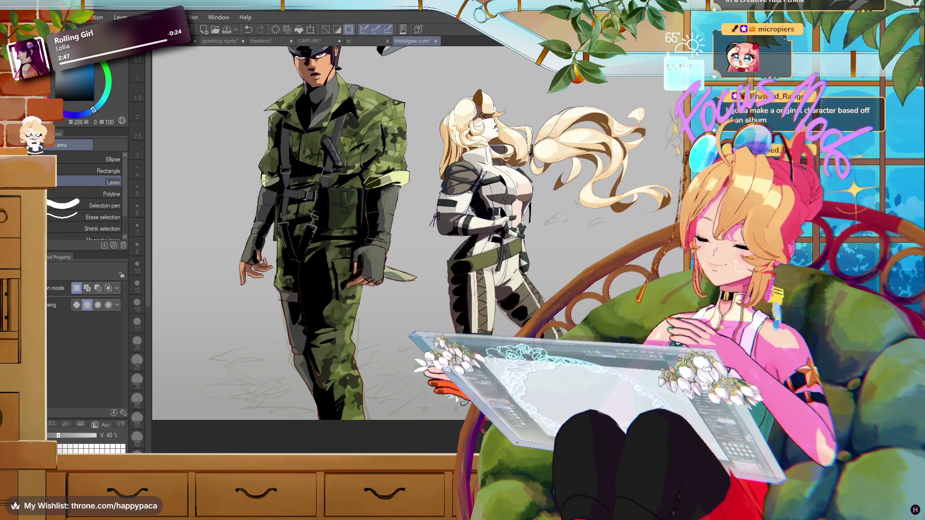
pyautogui.hotkey('ctrl', 'd')
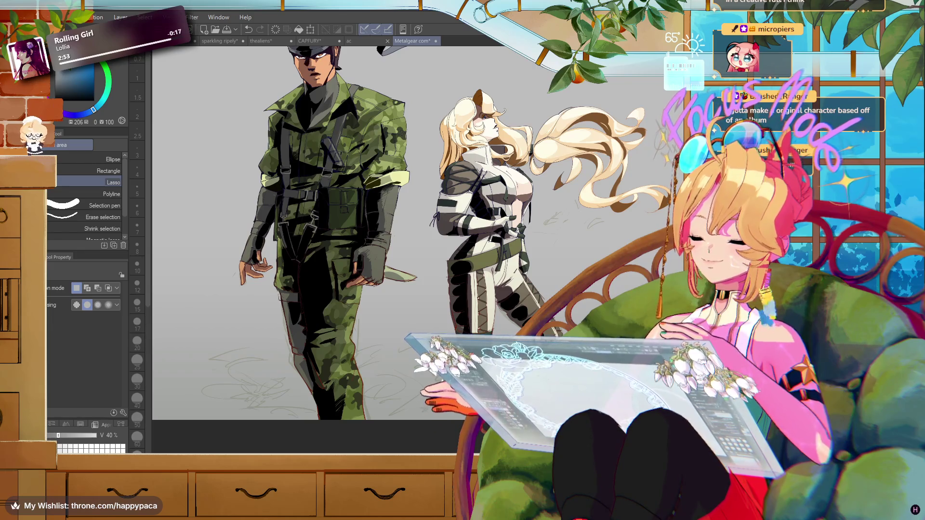
pyautogui.hotkey('ctrl', 'z')
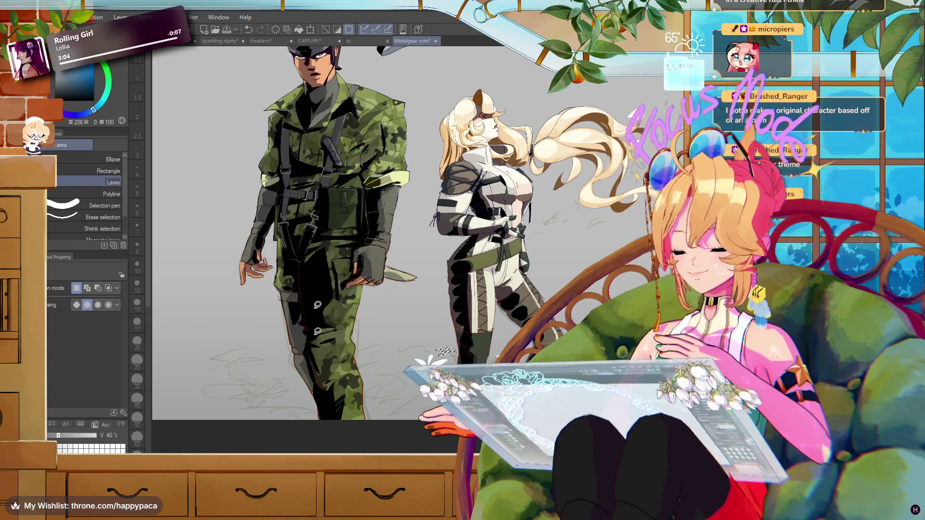
pyautogui.hotkey('ctrl', 'd')
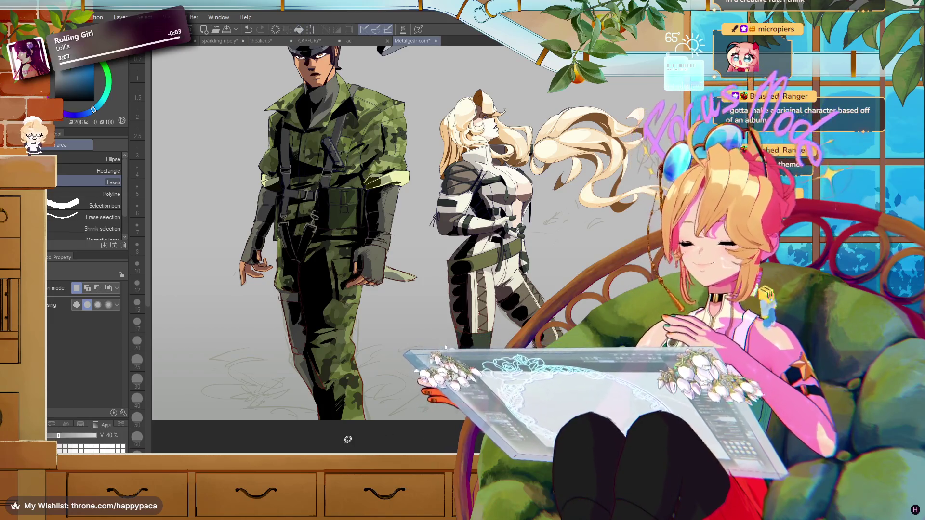
pyautogui.press('p')
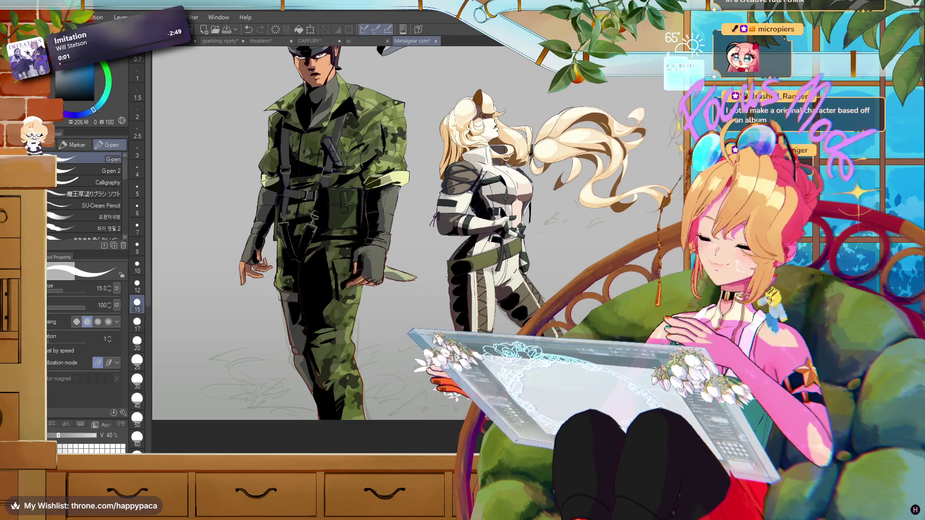
# Pan up to the soldier's head and bandana and pick the size 8 Hard eraser
pyautogui.scroll(3, 388, 251)
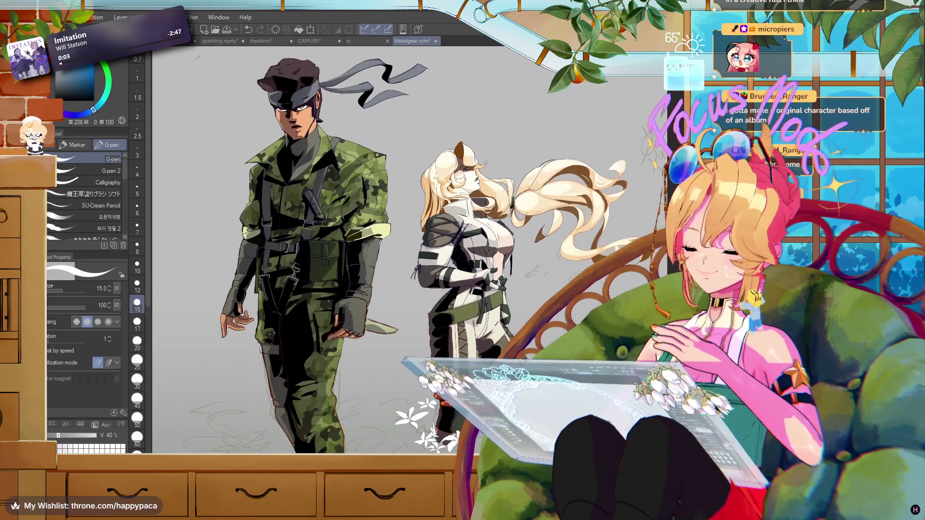
pyautogui.moveTo(386, 251); pyautogui.dragTo(436, 238)
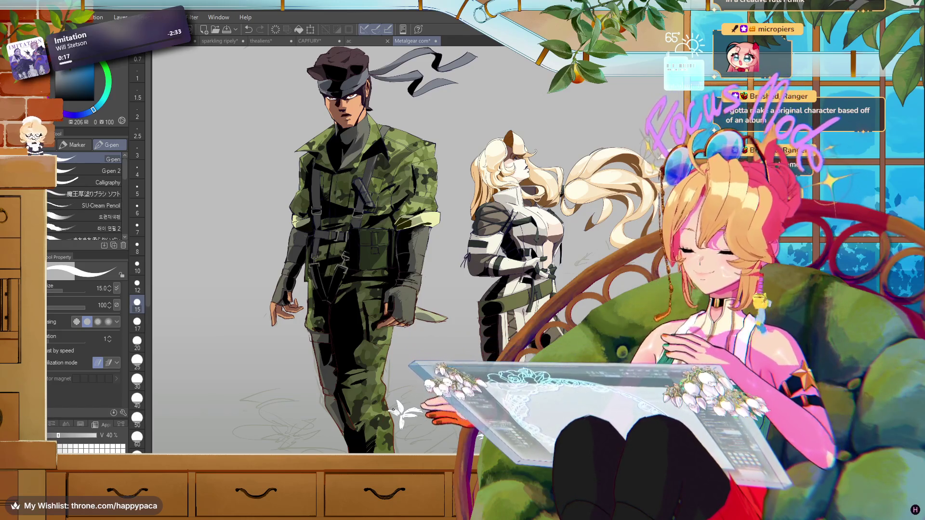
pyautogui.press('e')
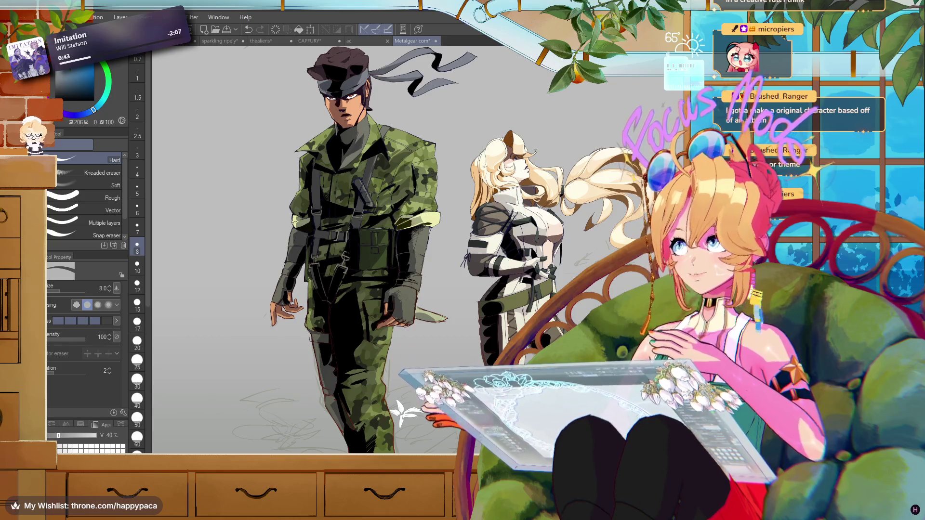
# Zoom in on the woman's boots and set the G-pen to size 17 for more white blossoms
pyautogui.scroll(3, 338, 241)
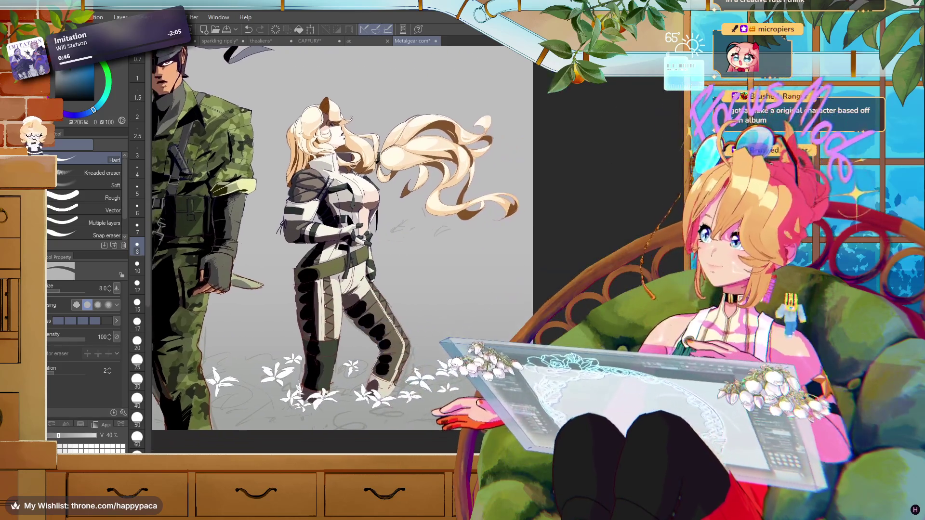
pyautogui.scroll(2, 328, 231)
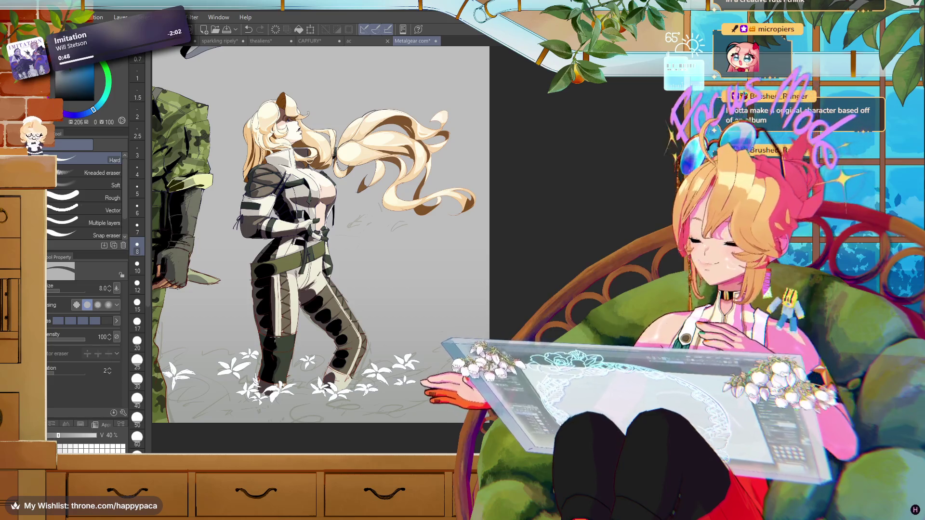
pyautogui.press('p')
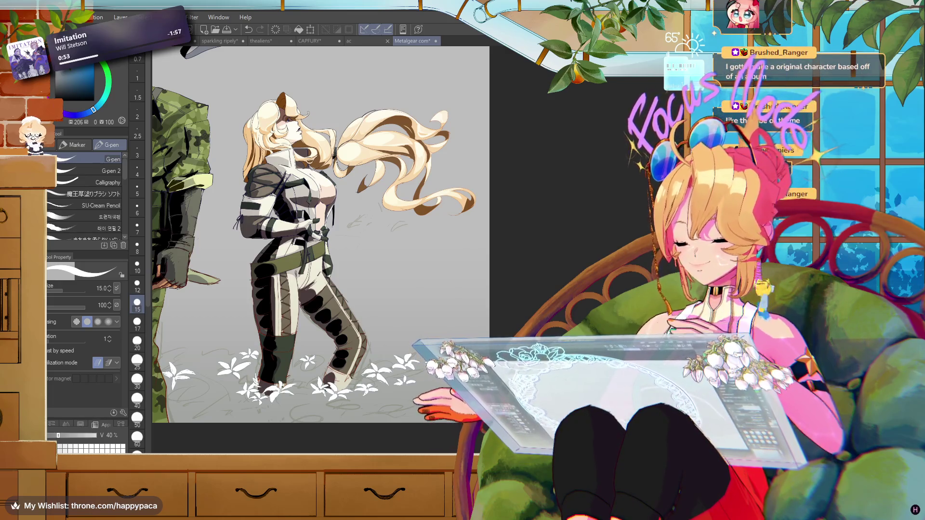
pyautogui.click(138, 322)
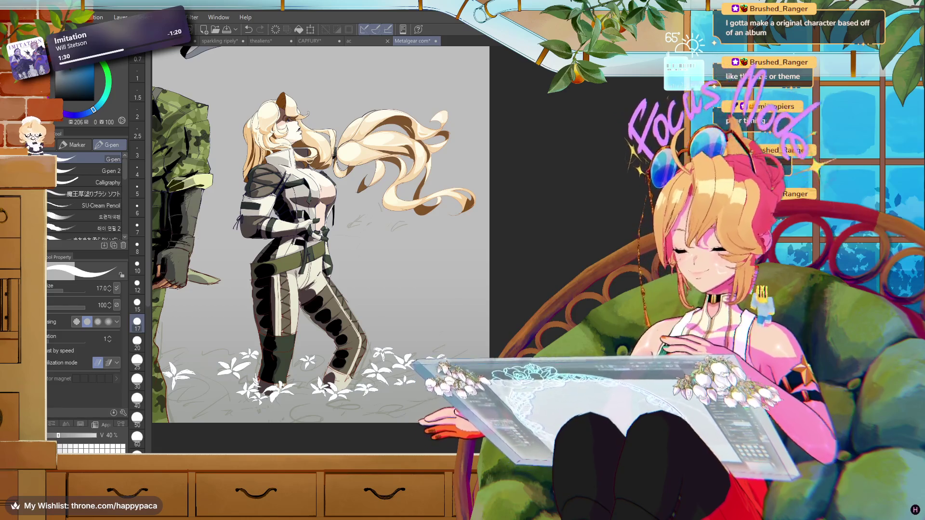
pyautogui.hscroll(-3, 318, 236)
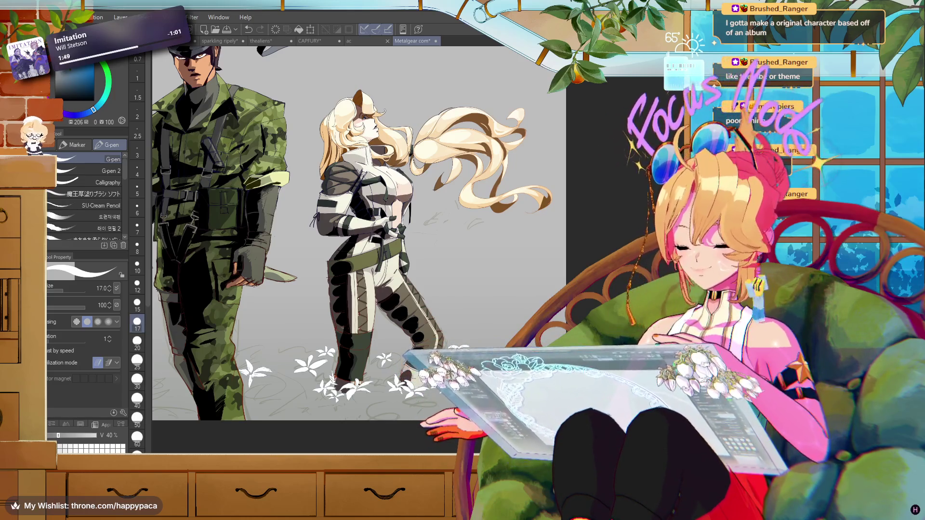
pyautogui.hscroll(-3, 357, 241)
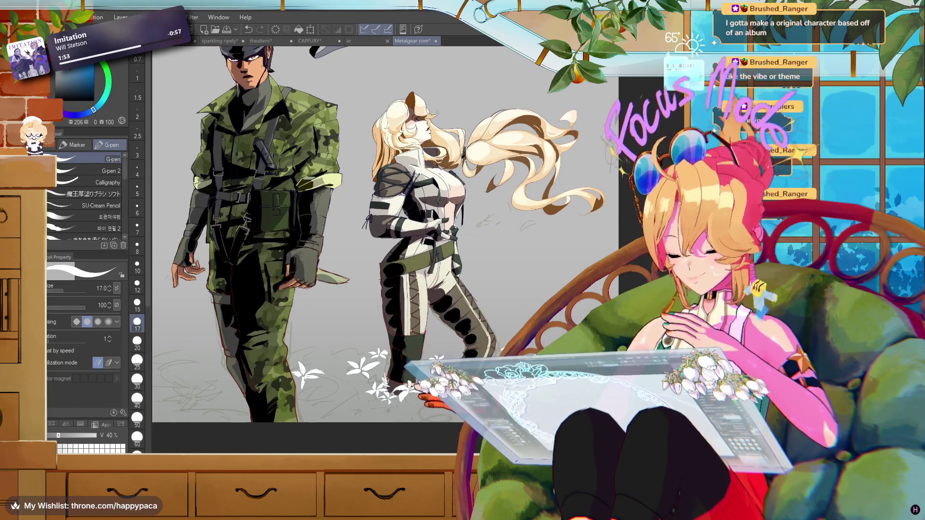
pyautogui.press('super+d')
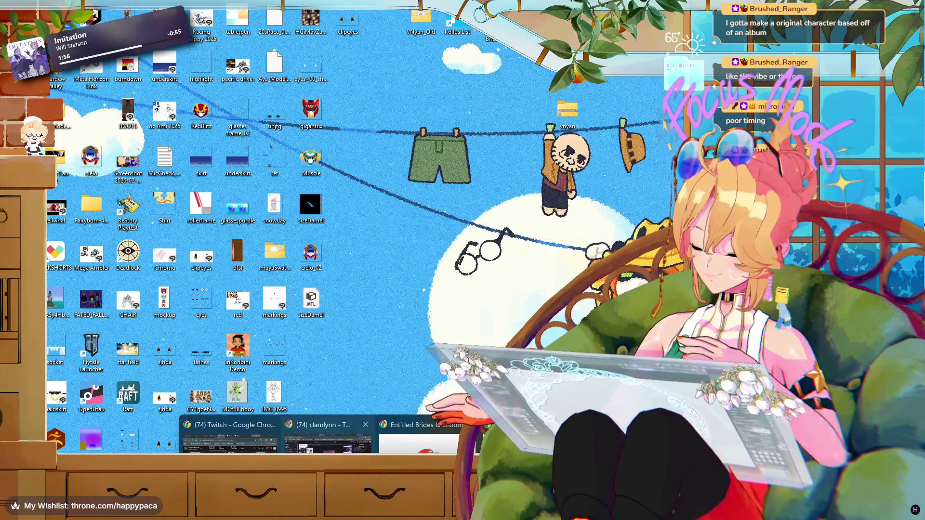
pyautogui.press('super+d')
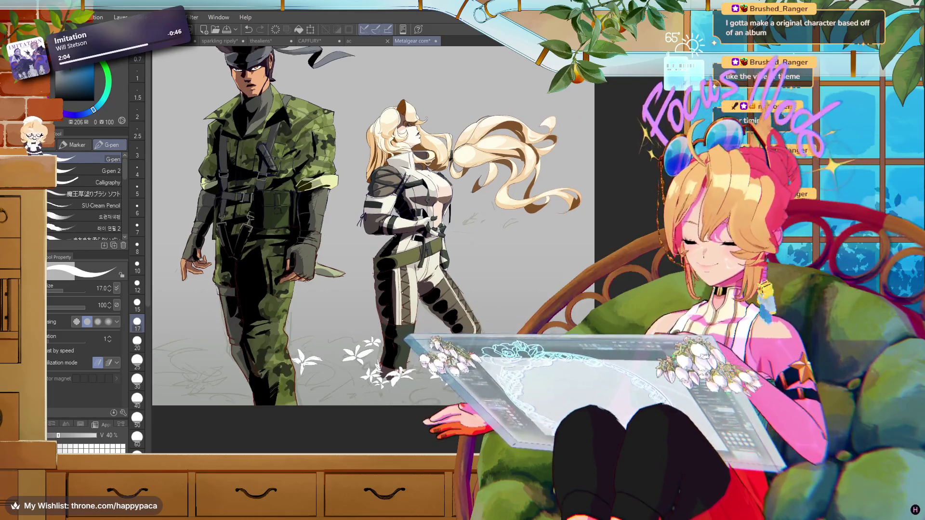
pyautogui.scroll(-2, 385, 236)
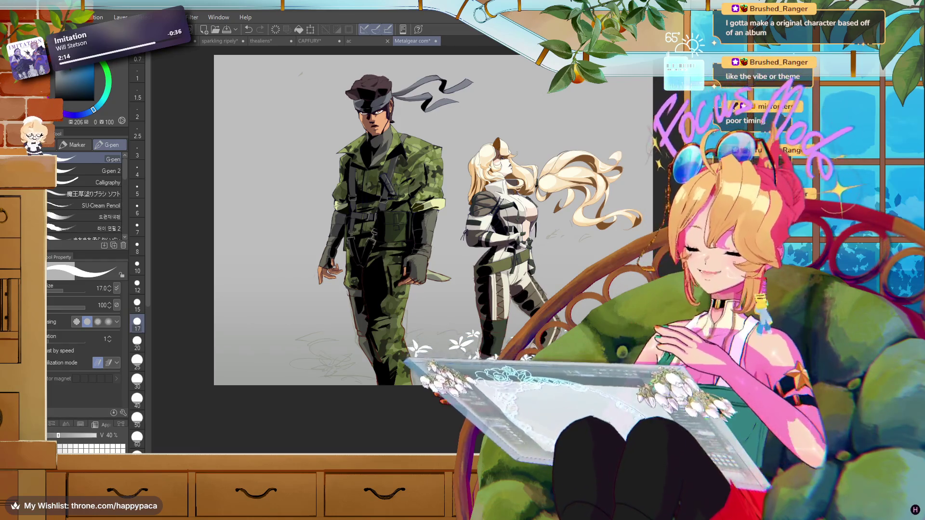
pyautogui.hotkey('ctrl', '+')
pyautogui.hotkey('ctrl', '+')
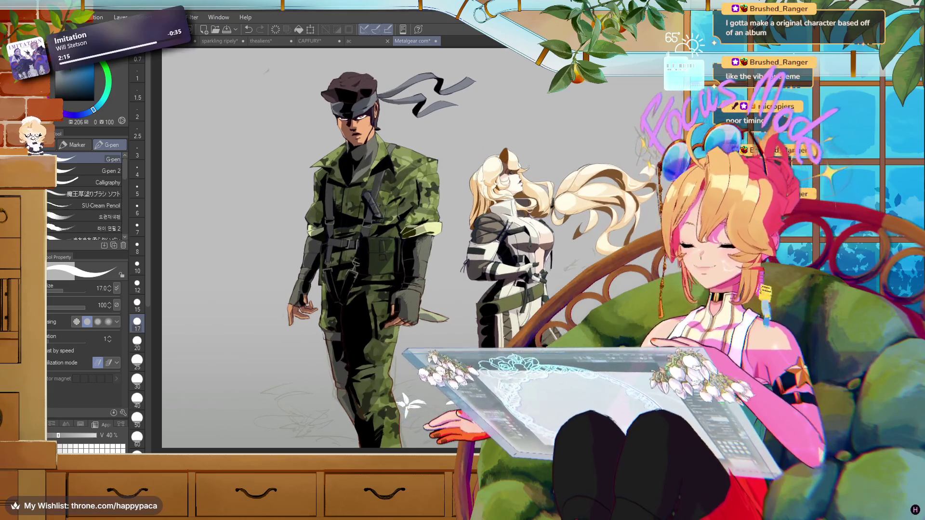
pyautogui.hotkey('ctrl', '+')
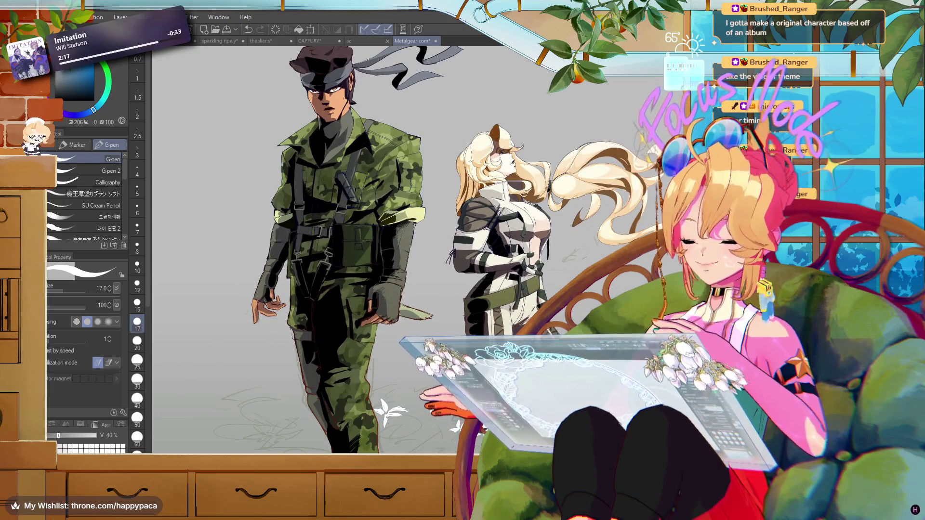
pyautogui.hotkey('ctrl', '-')
pyautogui.hotkey('ctrl', '+')
pyautogui.hotkey('ctrl', '+')
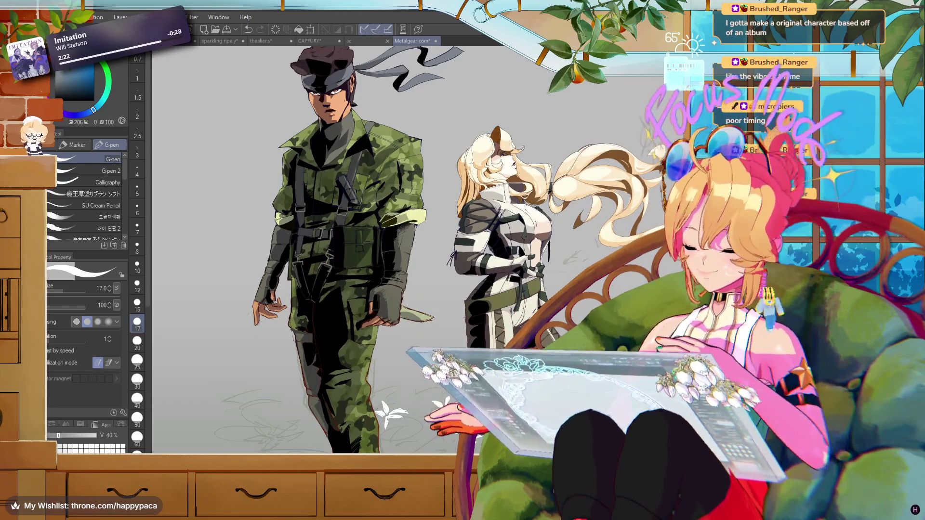
pyautogui.hotkey('ctrl', '-')
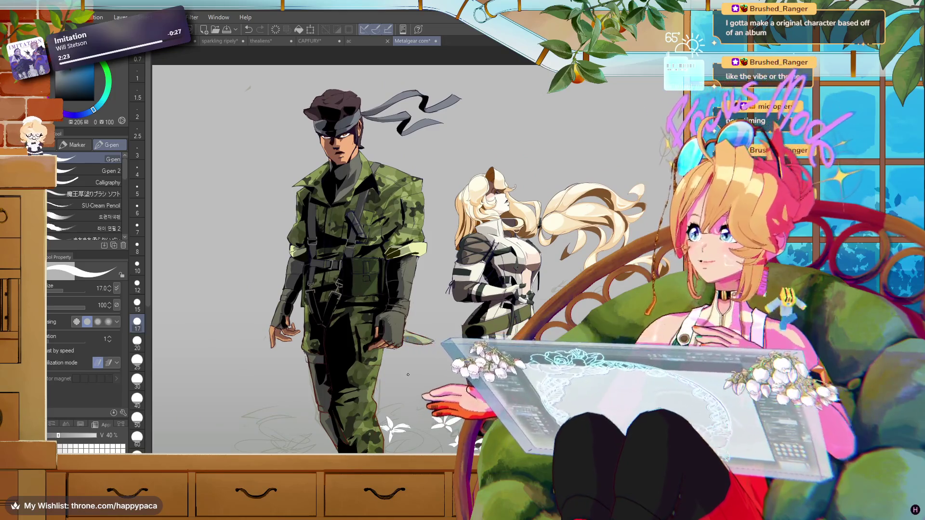